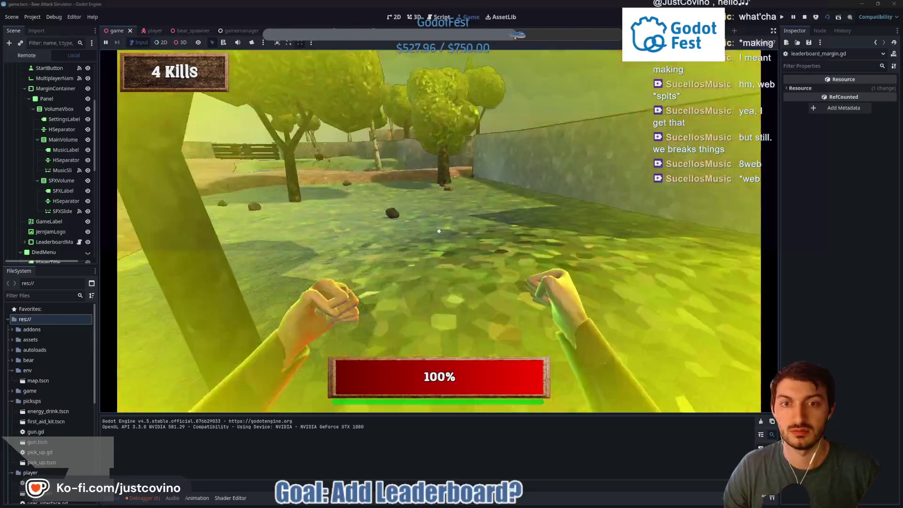
Play the test run until the bear kills the player at score 8, then go back to the main-menu leaderboard
key("w")
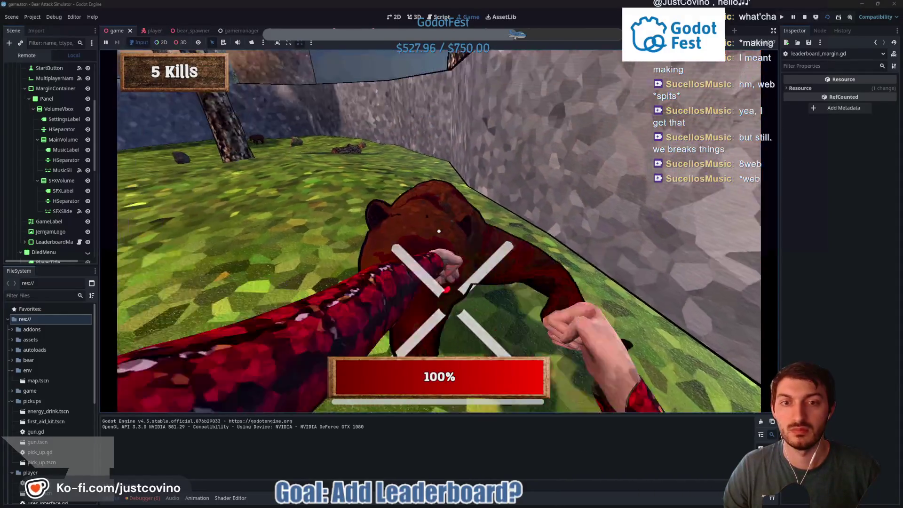
mouse_move(439, 231)
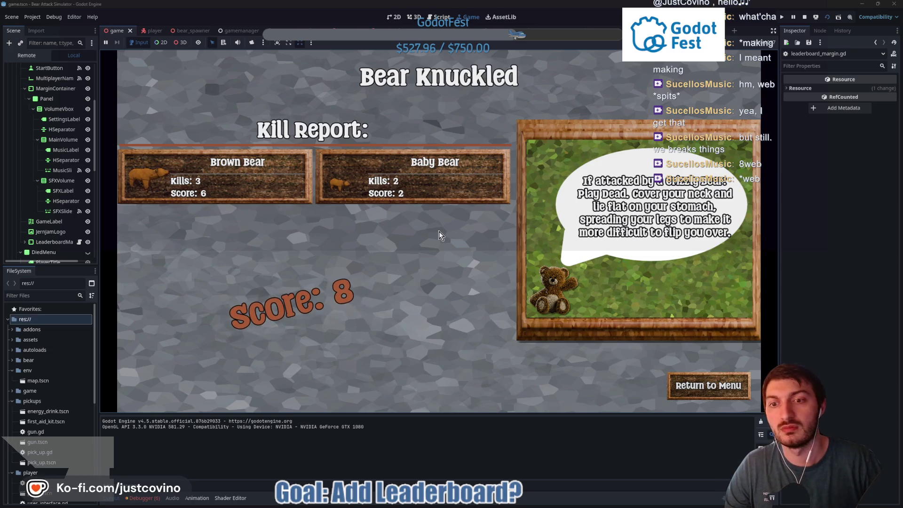
left_click(695, 387)
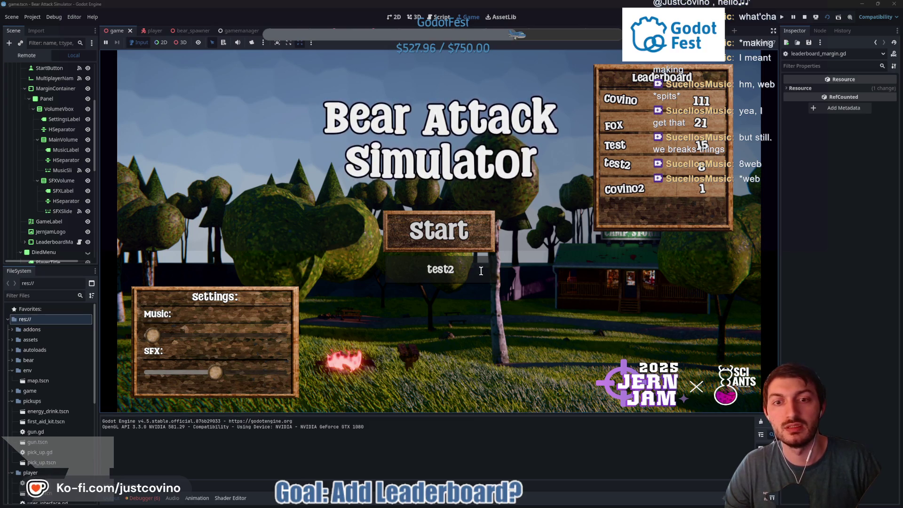
Stop the game and commit game_ui.gd and leaderboard_margin.gd to main as 'new leaderboard logic'
left_click(803, 18)
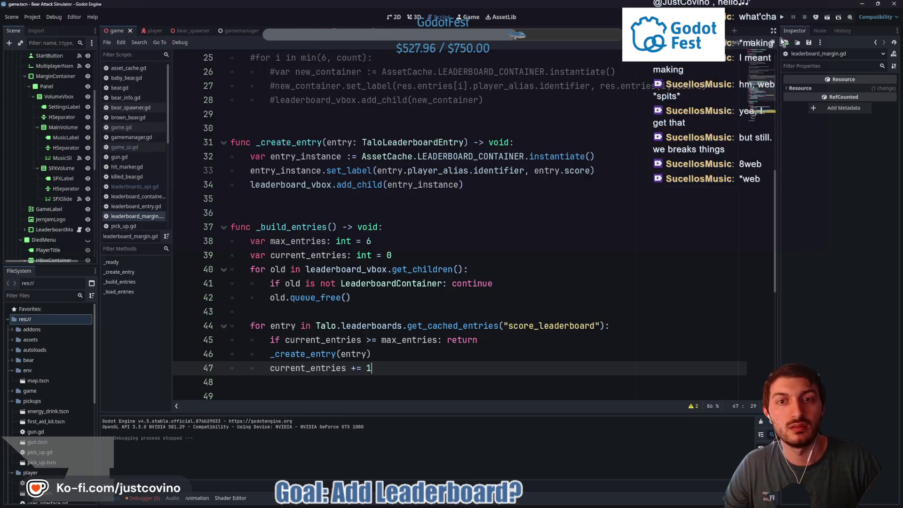
mouse_move(515, 501)
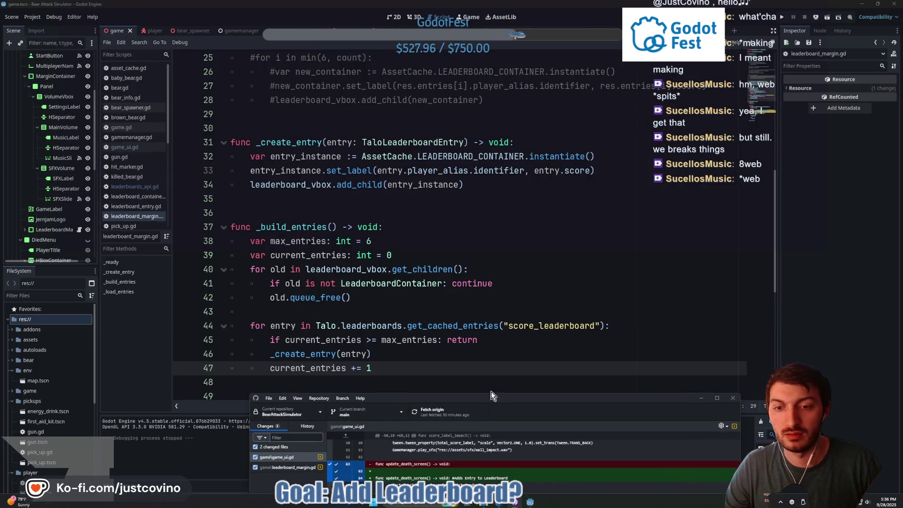
left_click(499, 459)
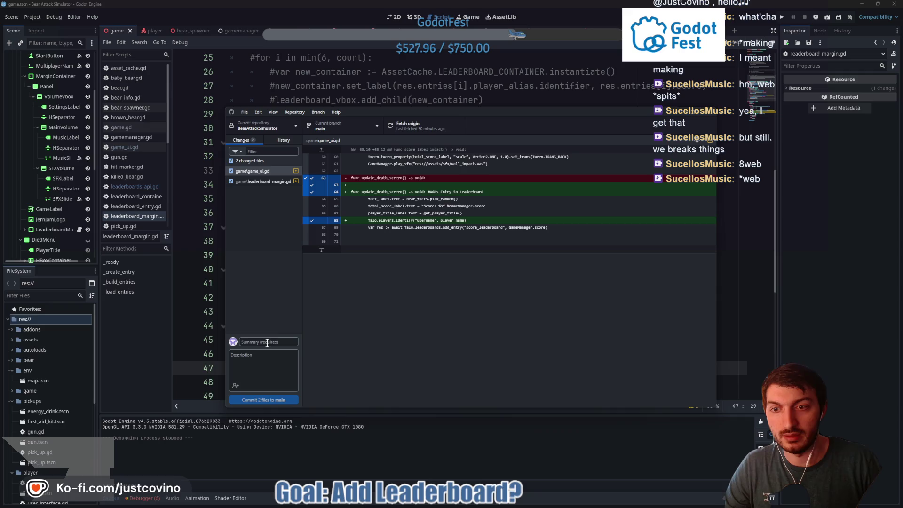
left_click(267, 343)
type("a")
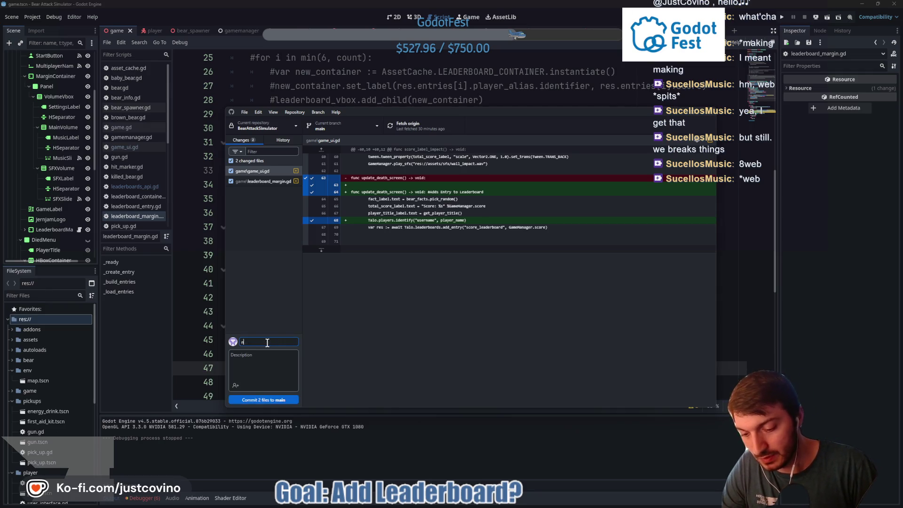
type("new leaderboard lo")
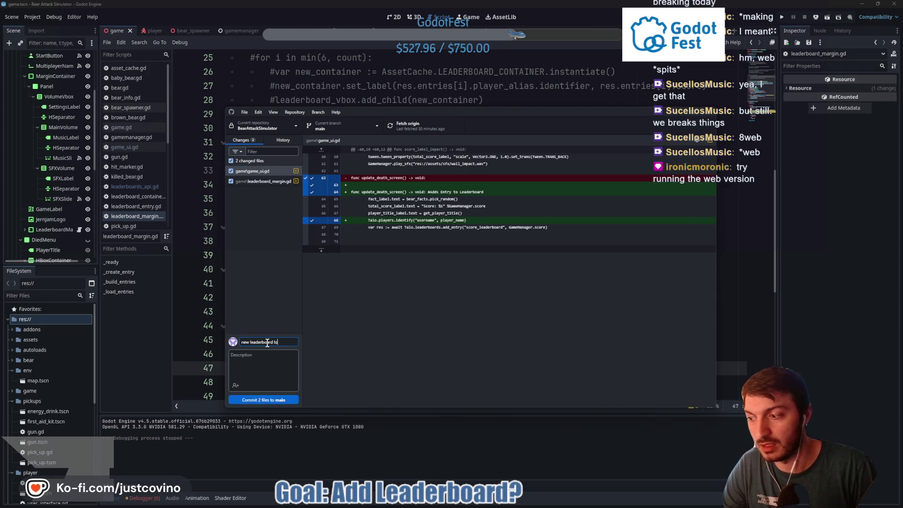
type("gic")
left_click(286, 401)
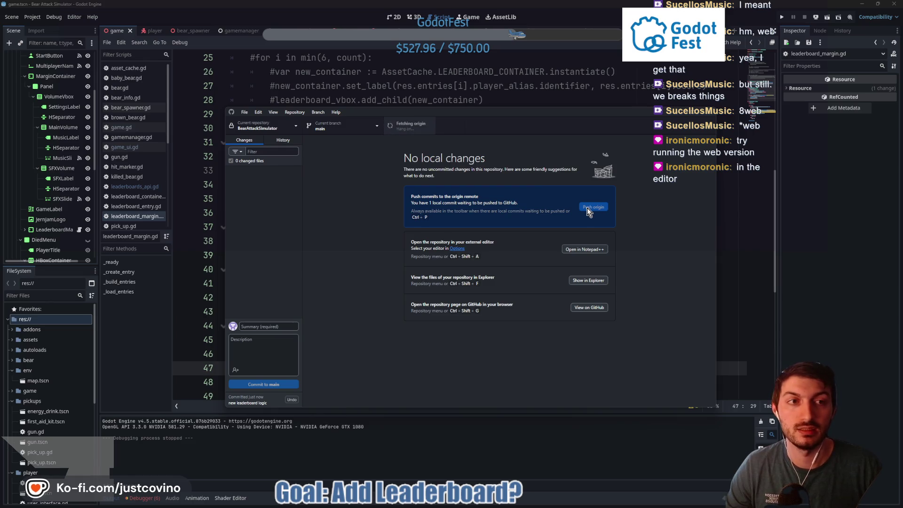
left_click(825, 201)
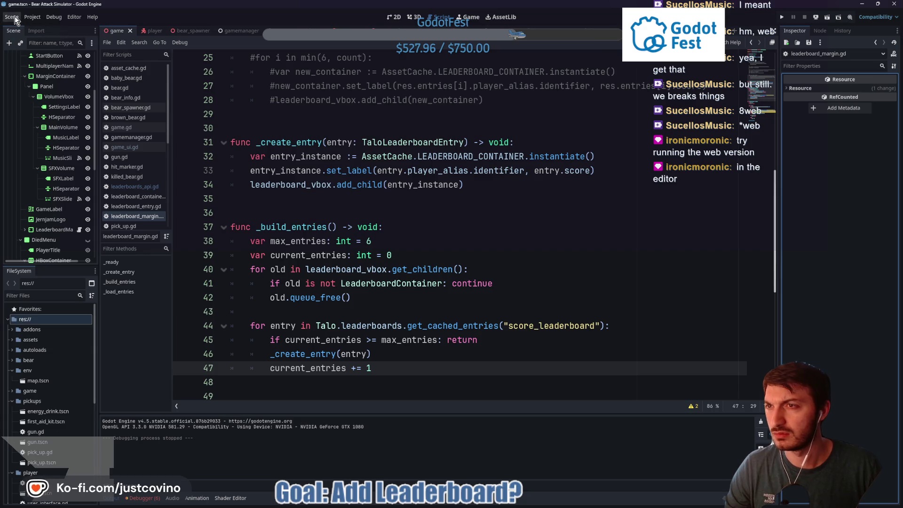
Run the web build in the browser and start a round as player 'Other'
left_click(816, 19)
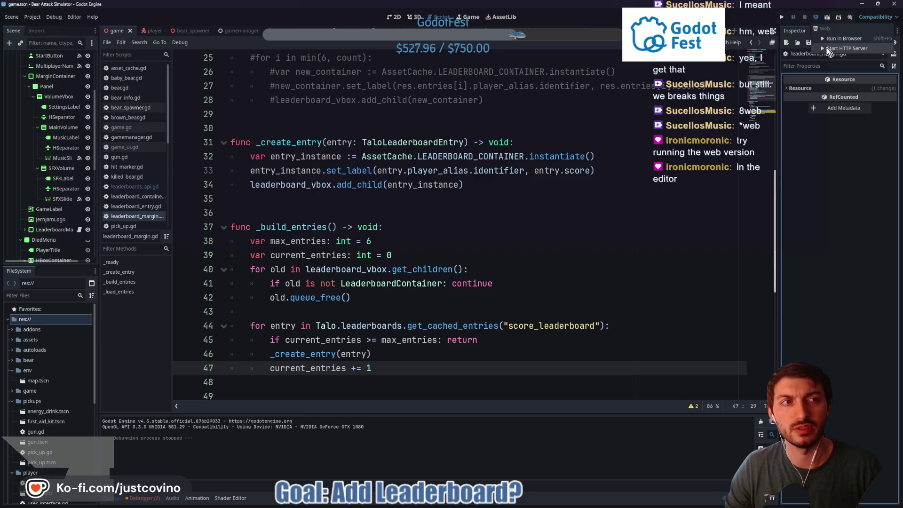
left_click(830, 40)
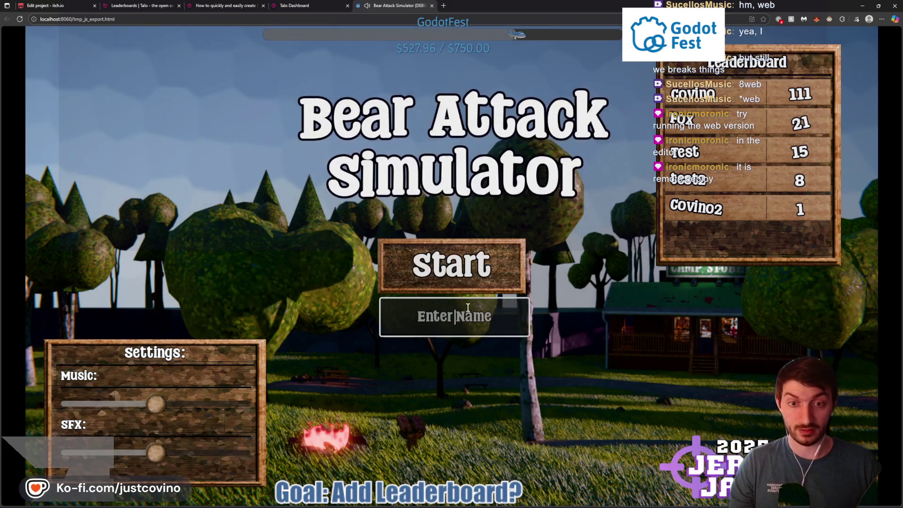
left_click(468, 307)
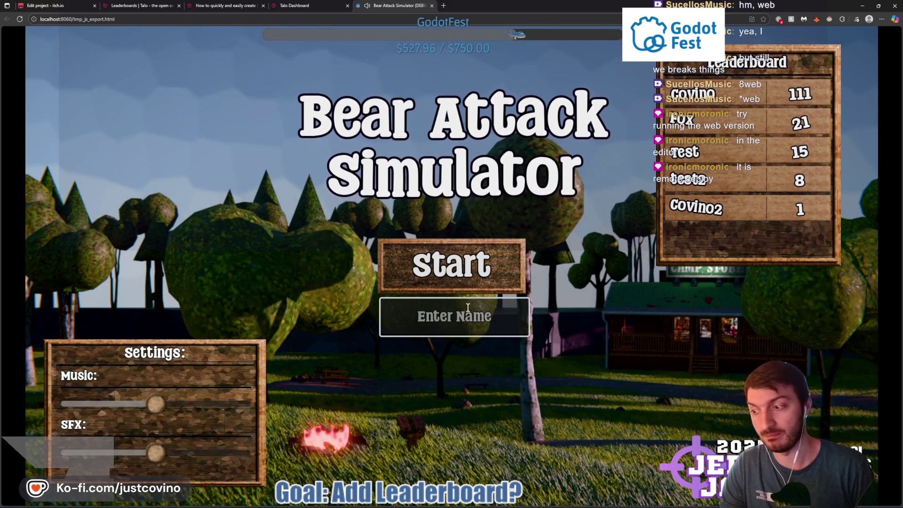
type("Other")
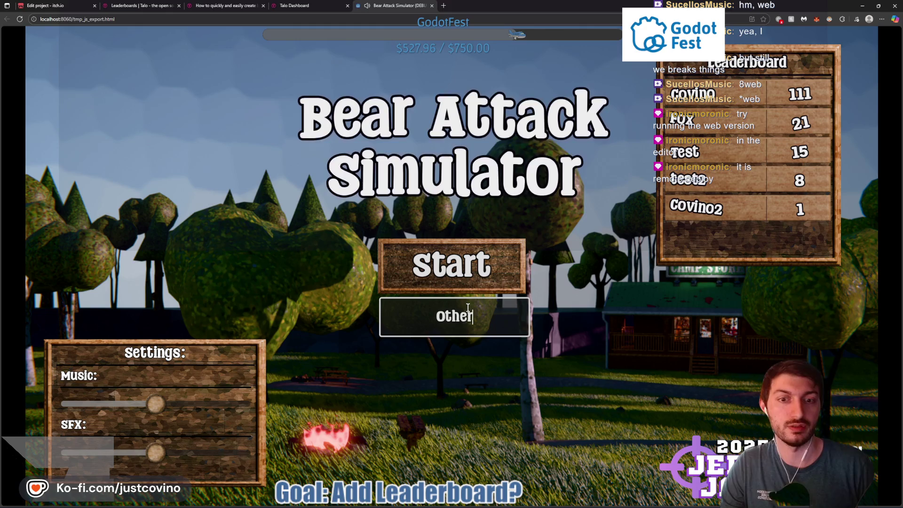
left_click(451, 266)
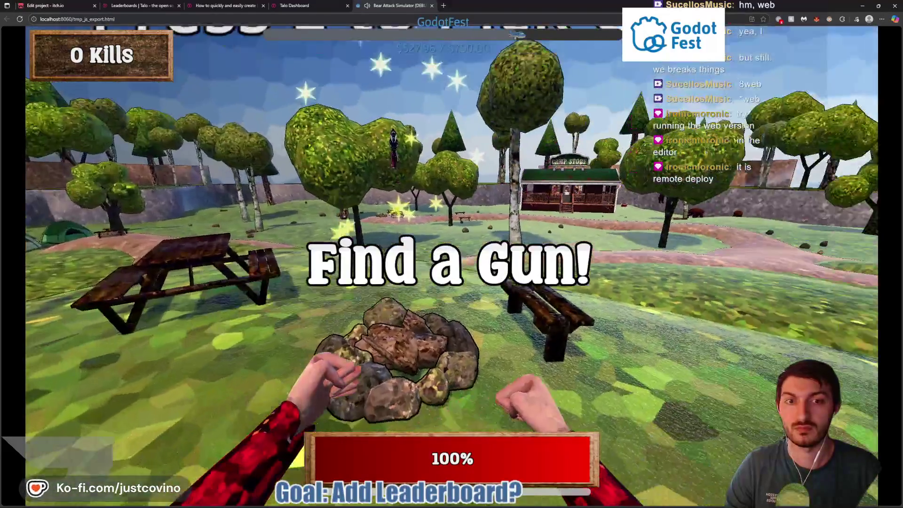
key("alt+Tab")
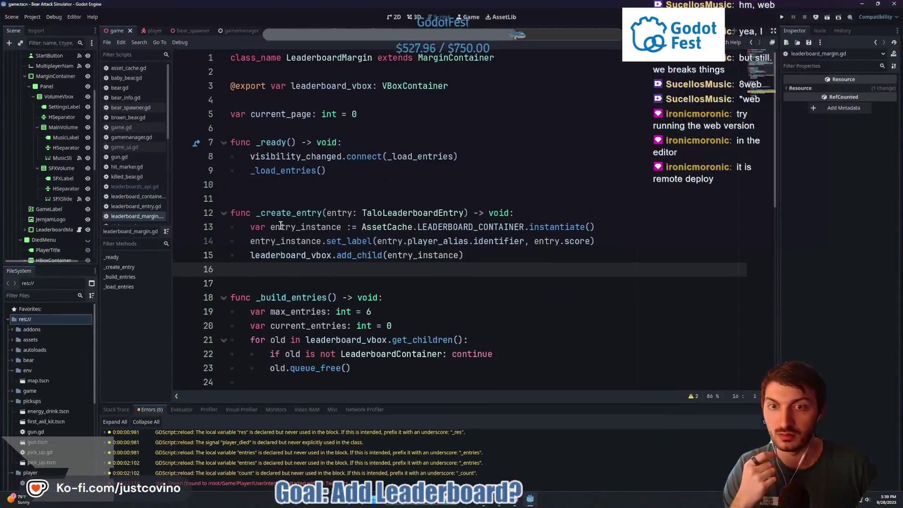
Export the Web (Runnable) preset into the BearAttackSimulator_WEB folder
left_click(32, 18)
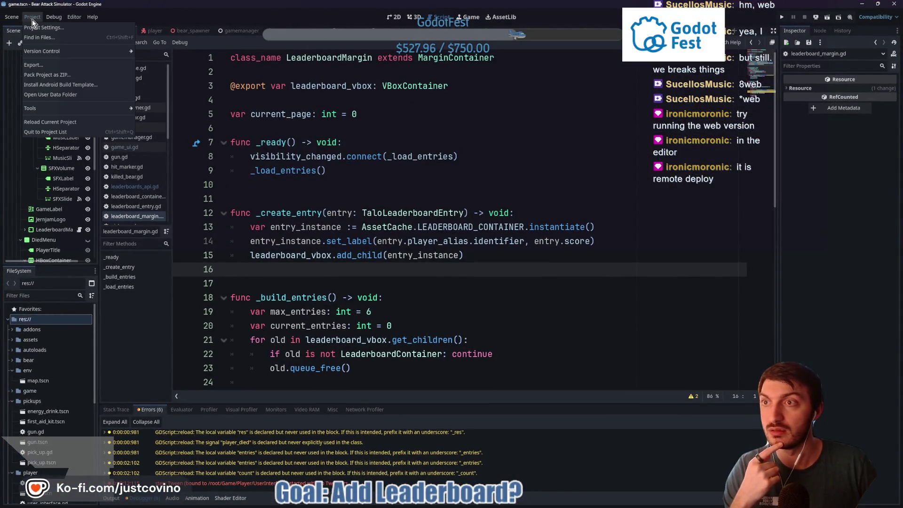
left_click(44, 69)
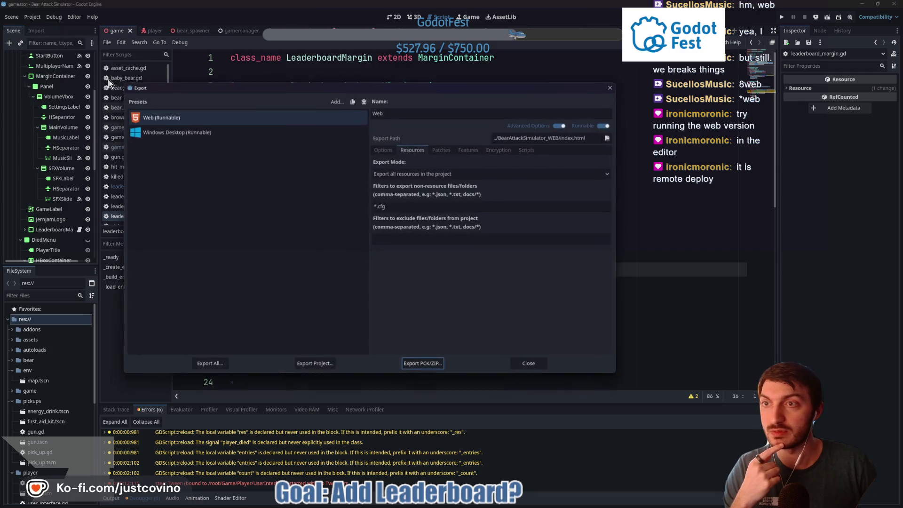
left_click(200, 123)
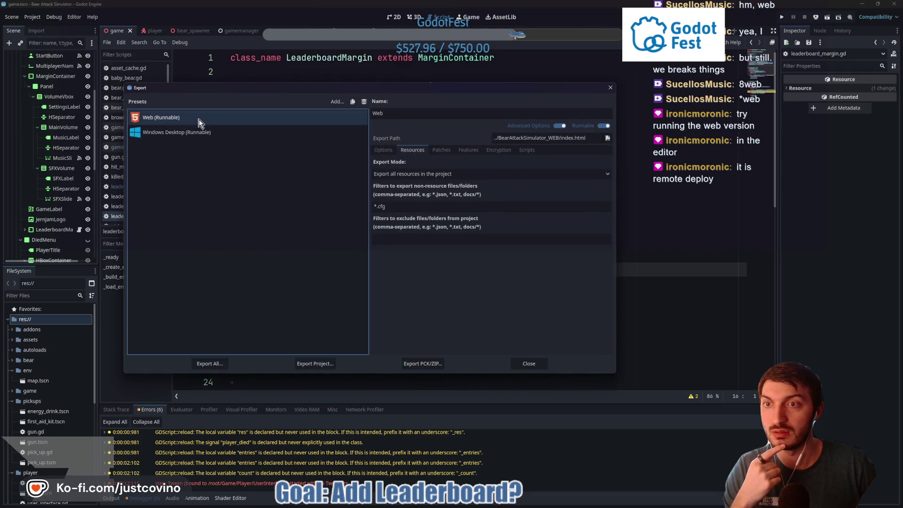
left_click(310, 363)
left_click(381, 365)
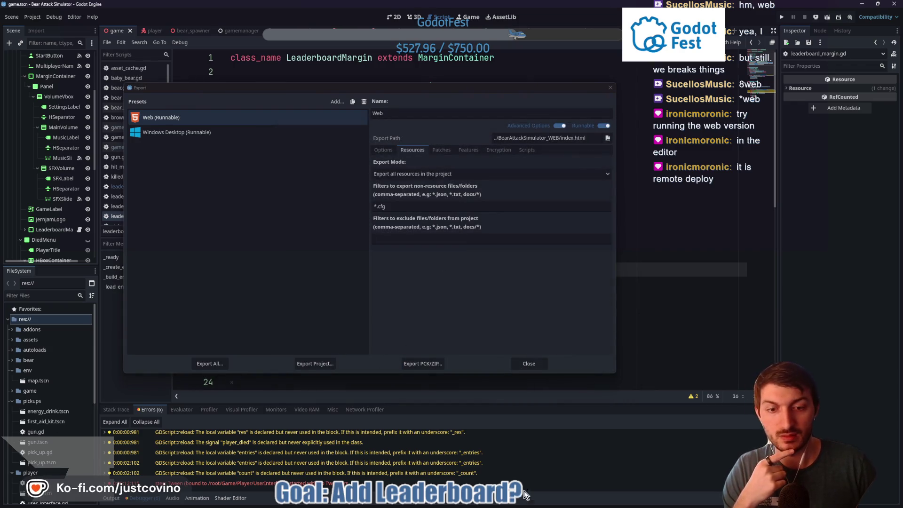
Delete the old BearAttackSimulator application from BearAttackSimulator_WINDOWS and select the Windows Desktop preset
left_click(867, 4)
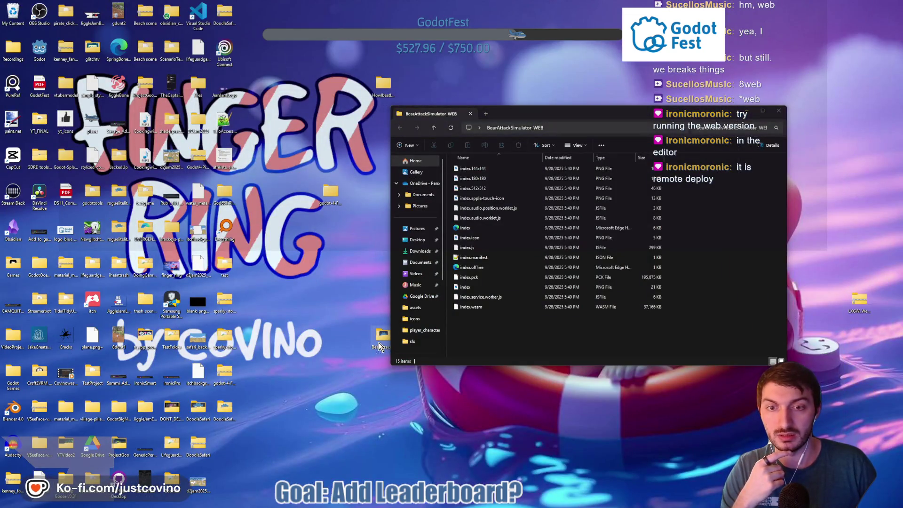
double_click(379, 342)
left_click(239, 164)
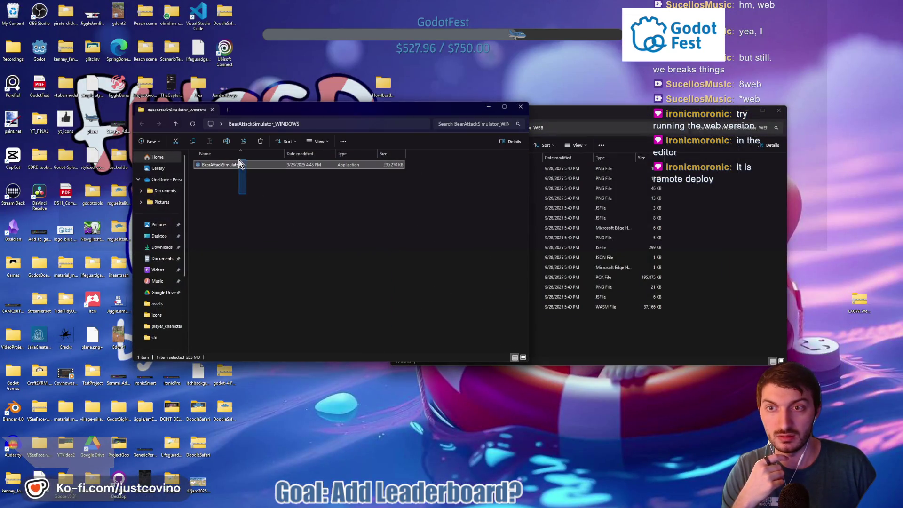
left_click(260, 141)
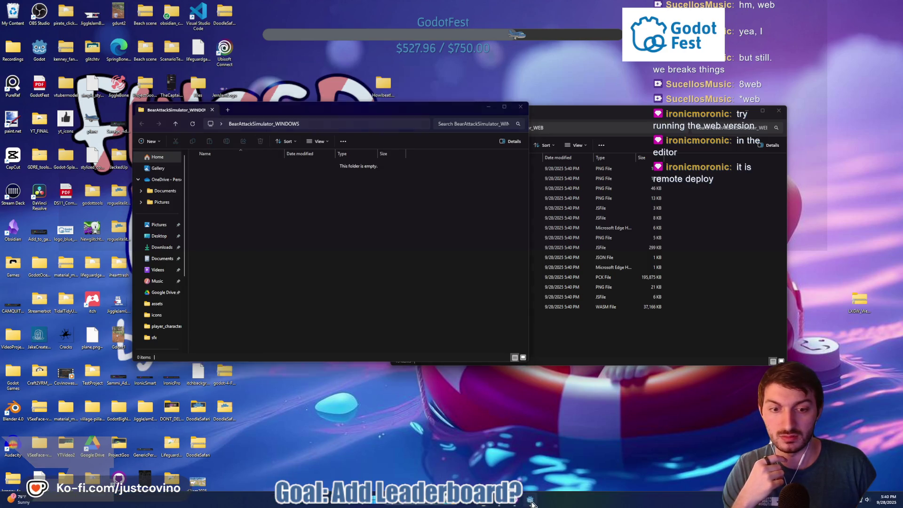
left_click(532, 504)
left_click(194, 135)
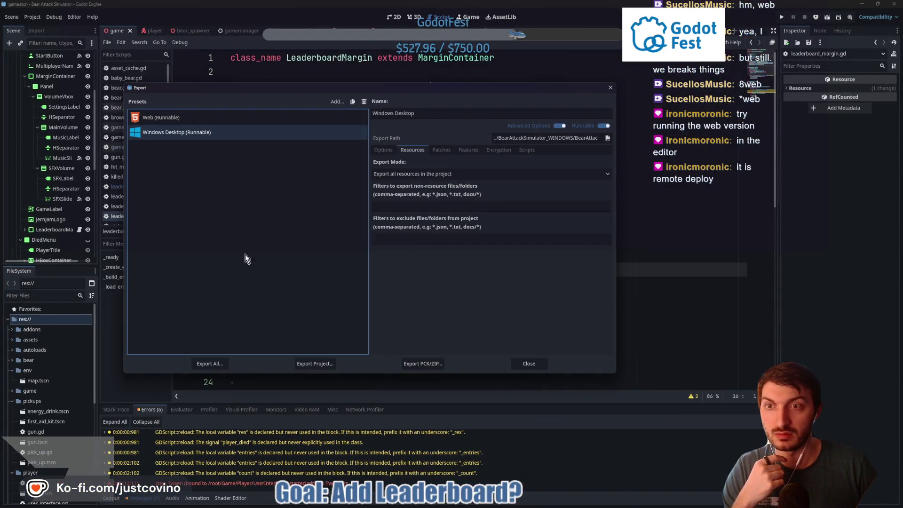
Export the Windows Desktop build as BearAttackSimulator.exe and add a Linux export preset
left_click(315, 363)
left_click(384, 368)
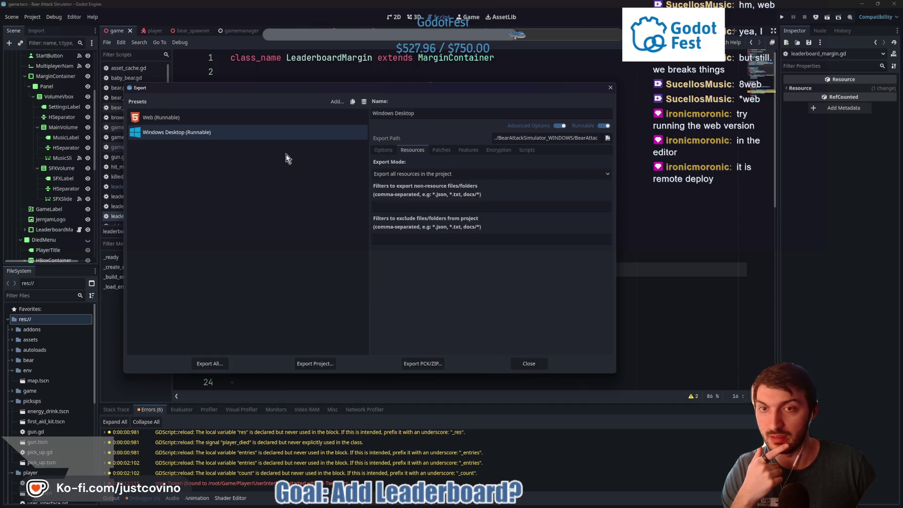
left_click(337, 103)
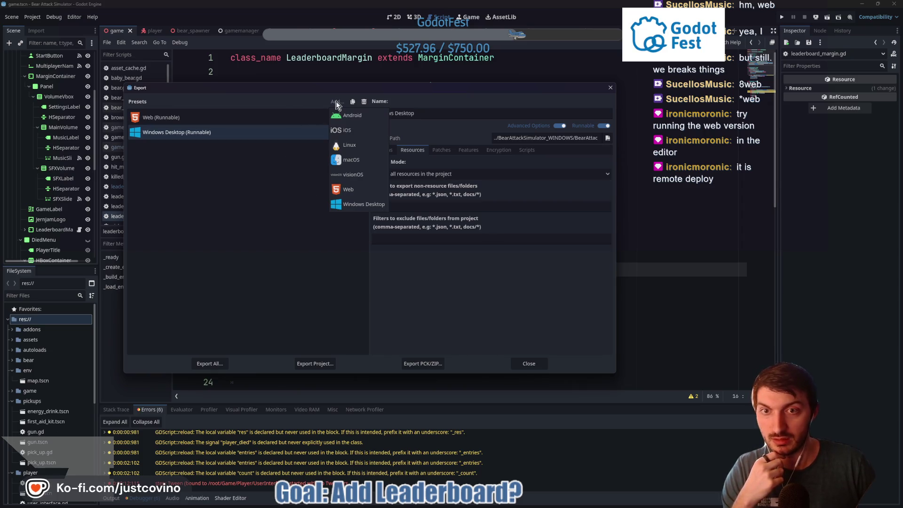
left_click(349, 146)
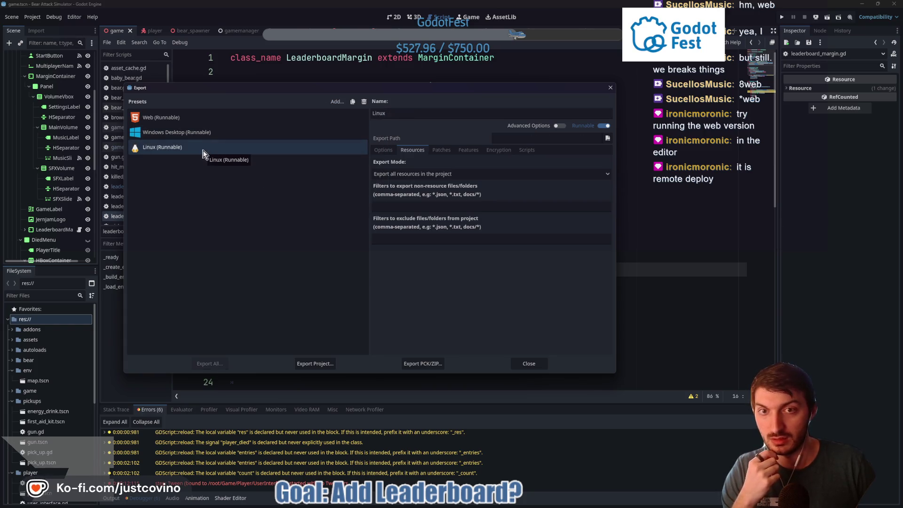
left_click(383, 150)
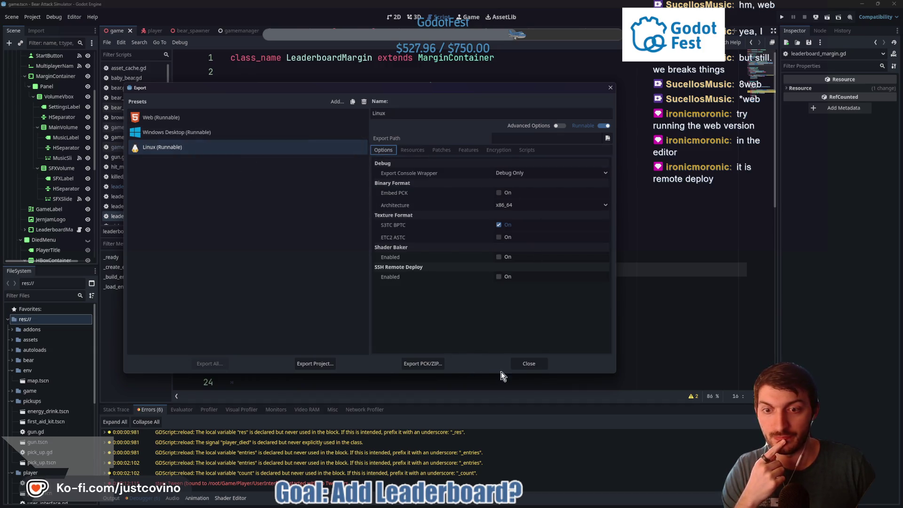
left_click(527, 364)
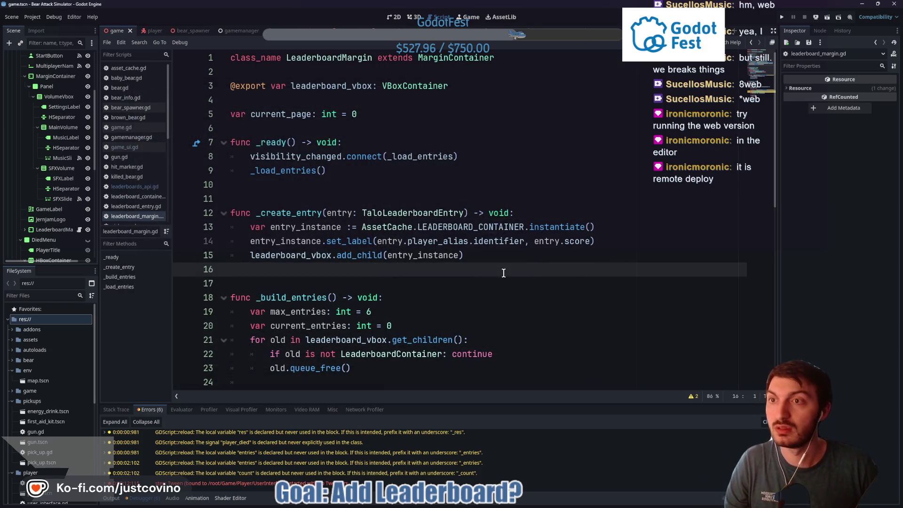
left_click(476, 503)
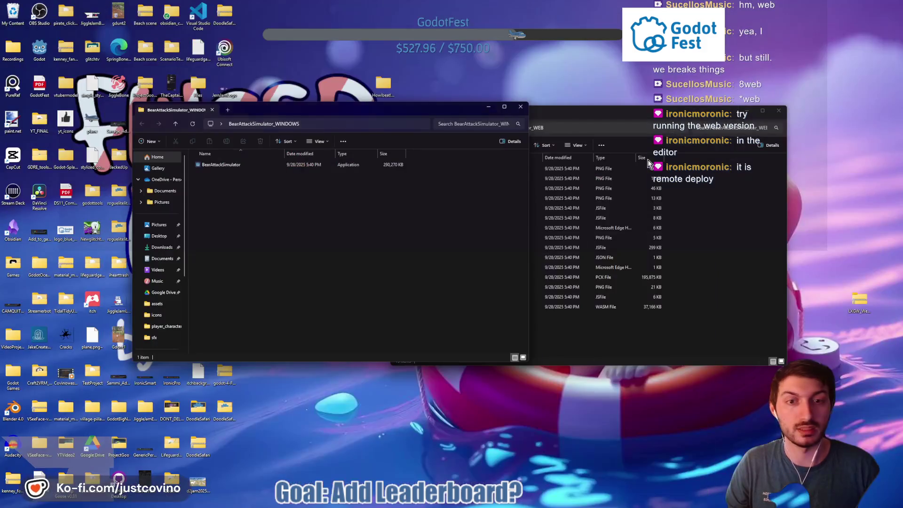
Close both build folders and compress BearAttackSimulator_WEB into a ZIP on the desktop
left_click(521, 108)
left_click(778, 111)
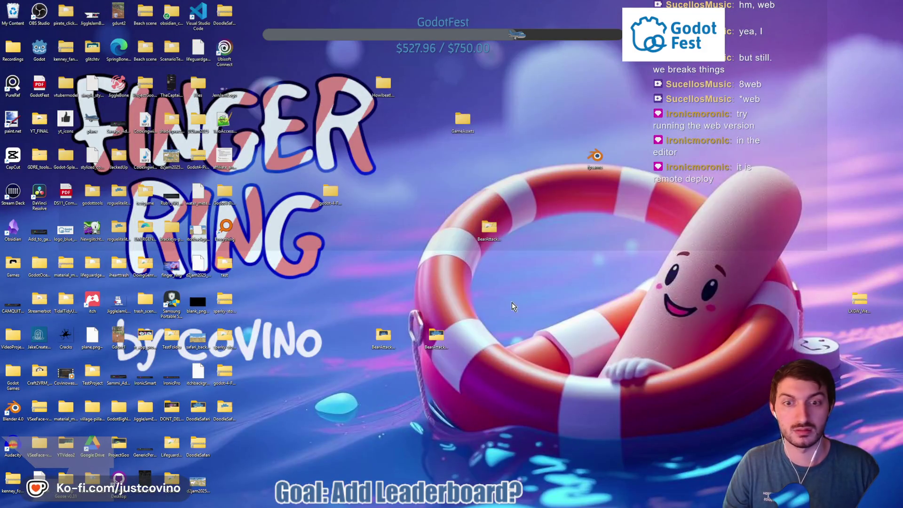
right_click(432, 340)
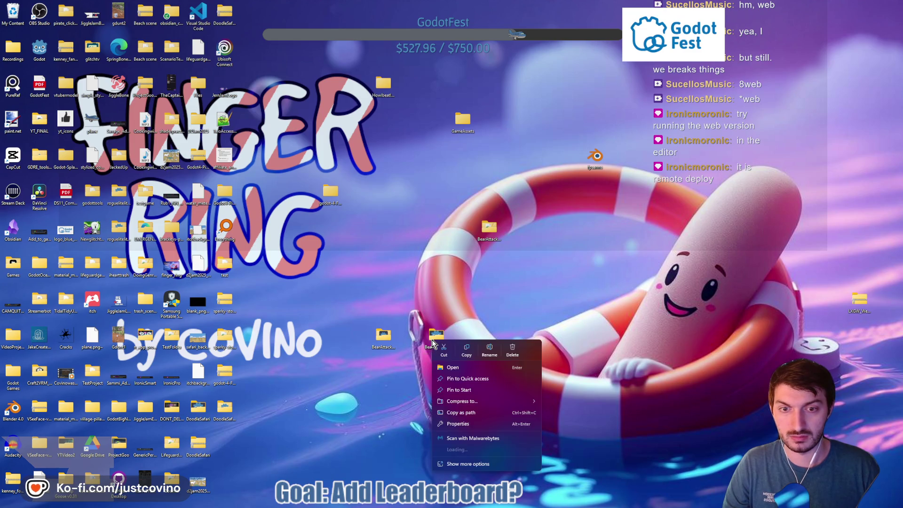
mouse_move(464, 406)
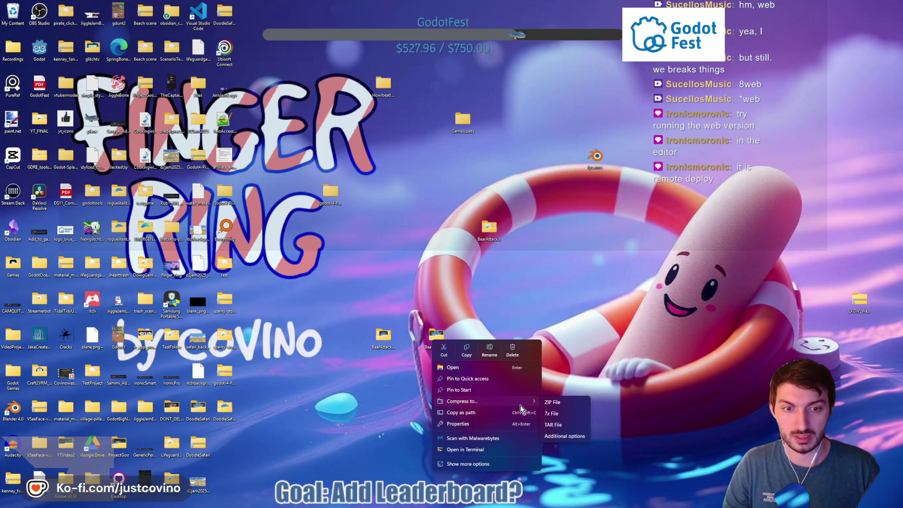
left_click(566, 405)
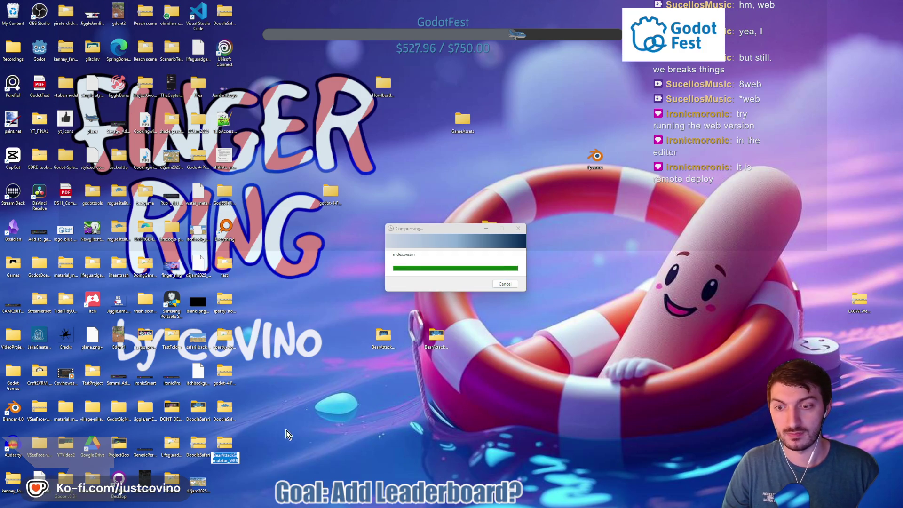
mouse_move(229, 446)
left_mouse_down()
mouse_move(268, 458)
mouse_move(493, 338)
left_mouse_up()
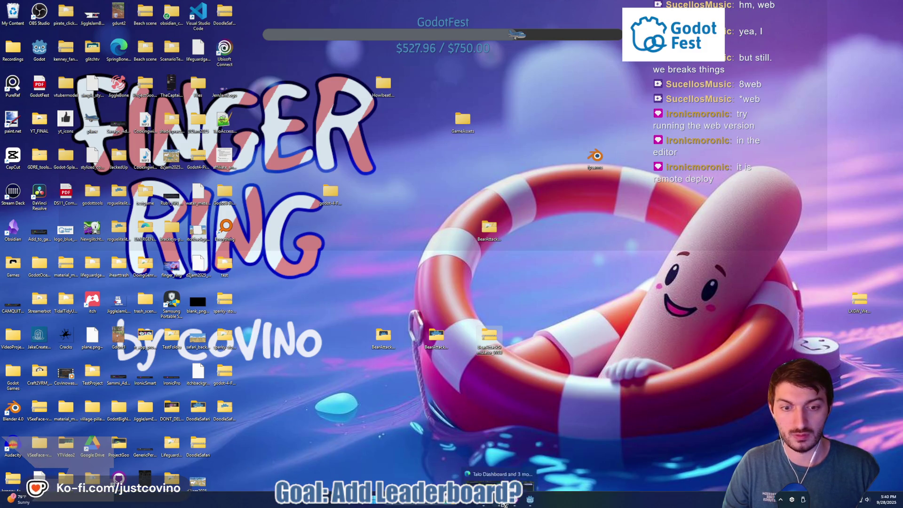
key("alt+Tab")
key("ctrl+1")
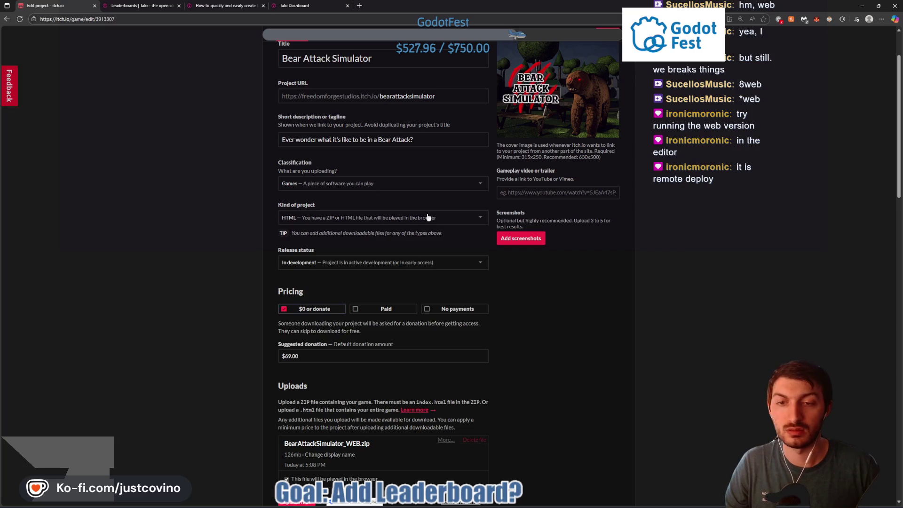
Delete the old BearAttackSimulator_WEB.zip upload from the itch.io project
scroll(453, 253, "down", 3)
left_click(478, 277)
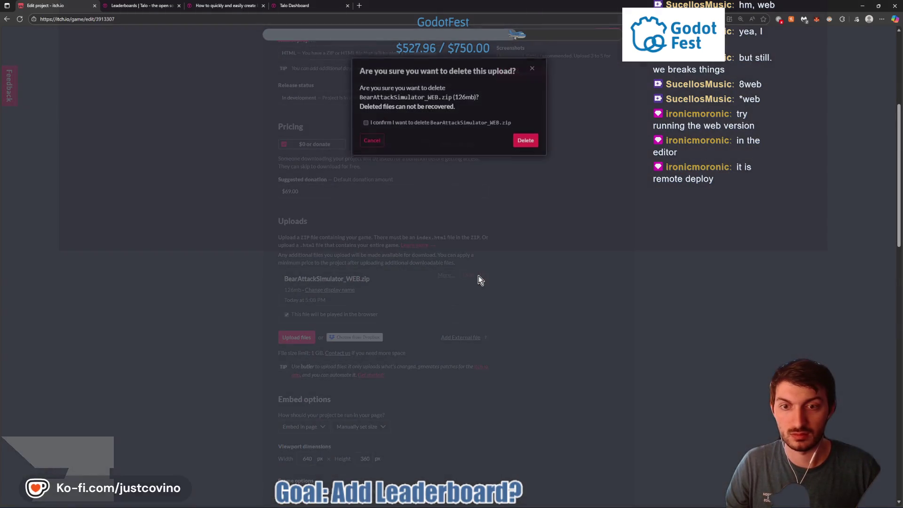
left_click(377, 122)
left_click(525, 140)
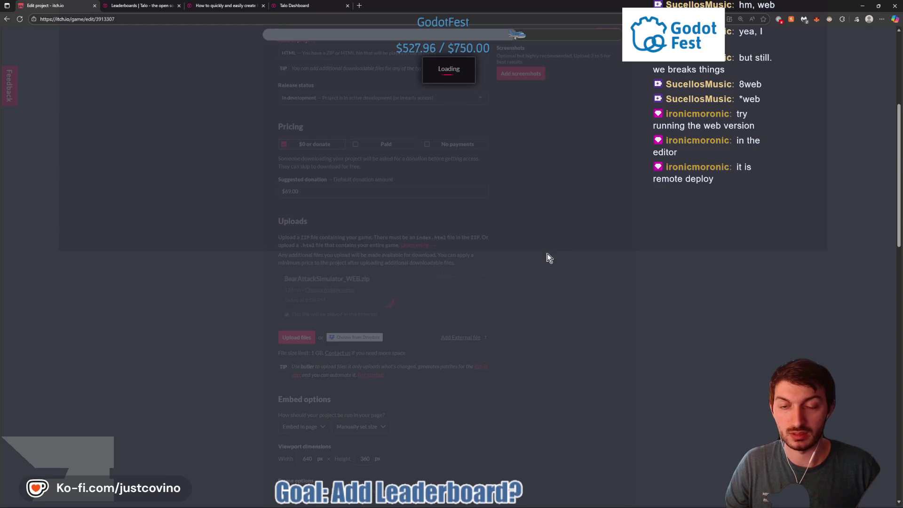
Upload the new BearAttackSimulator_WEB zip from the desktop
left_click(302, 278)
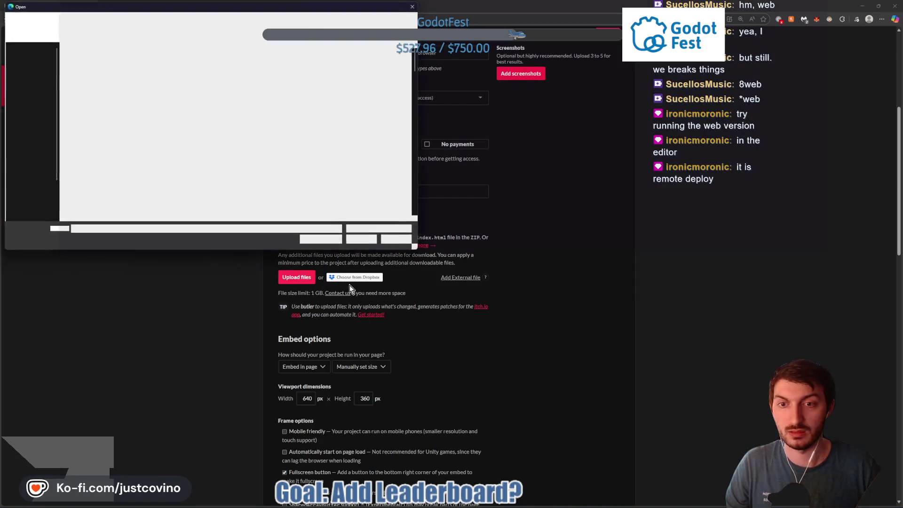
scroll(170, 183, "down", 10)
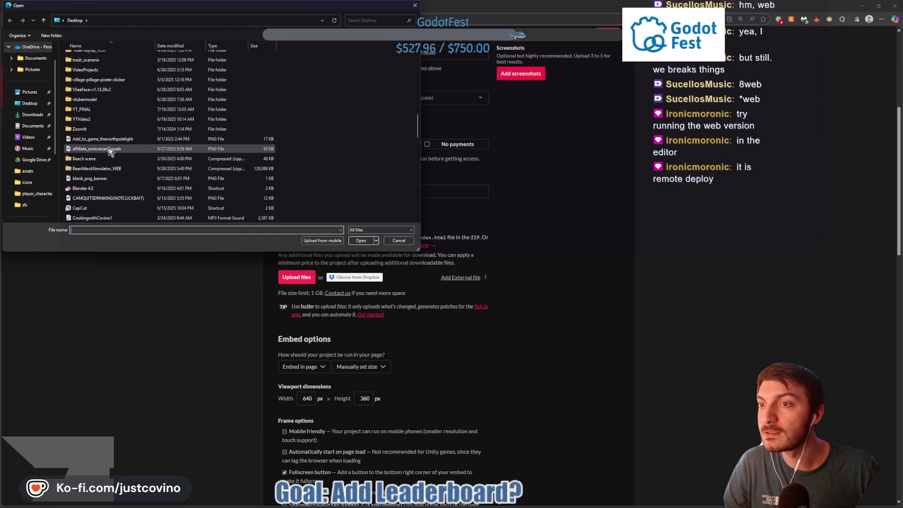
scroll(108, 156, "down", 5)
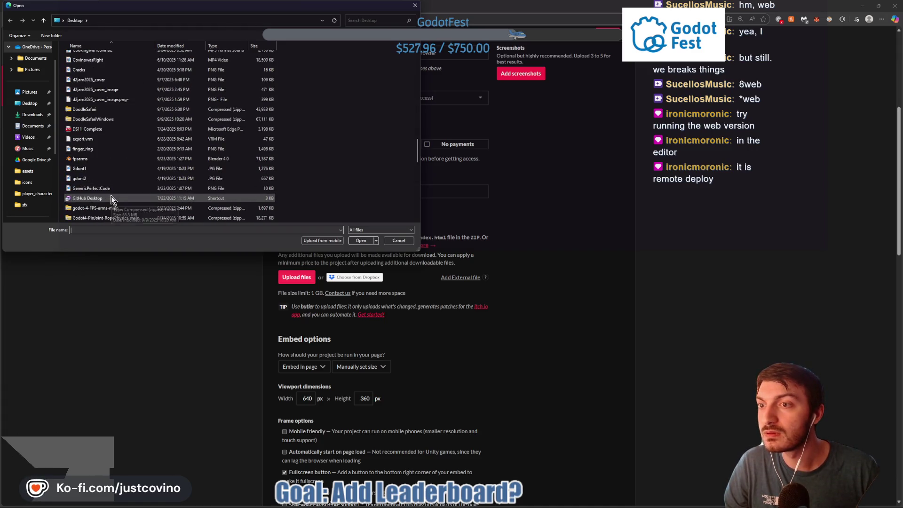
scroll(115, 196, "down", 2)
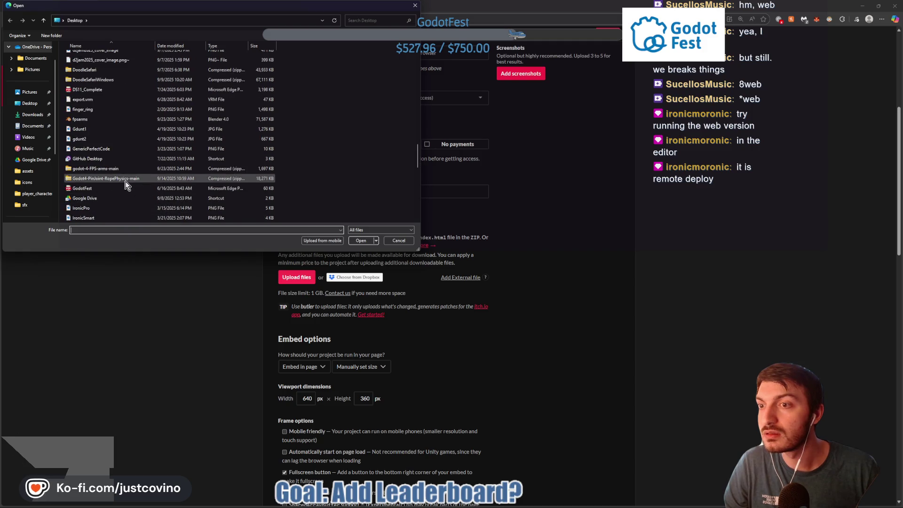
scroll(114, 171, "up", 3)
scroll(112, 170, "up", 2)
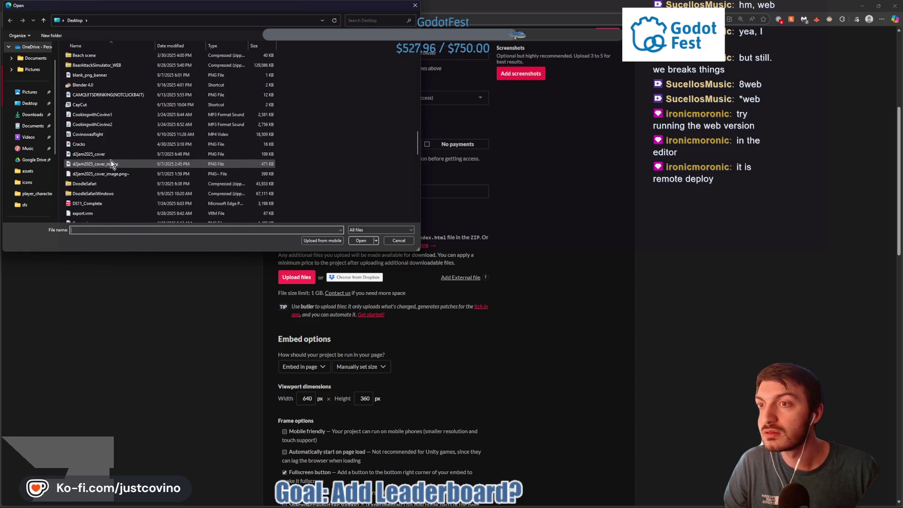
left_click(115, 85)
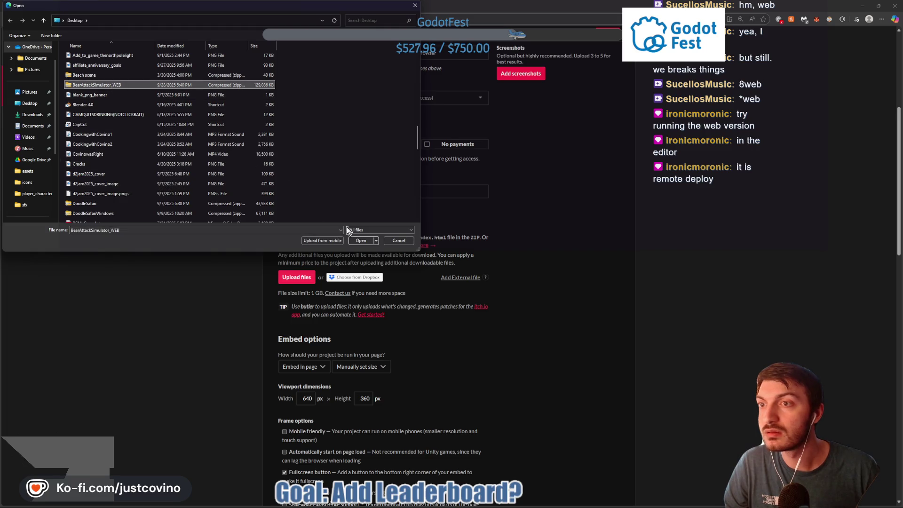
left_click(362, 241)
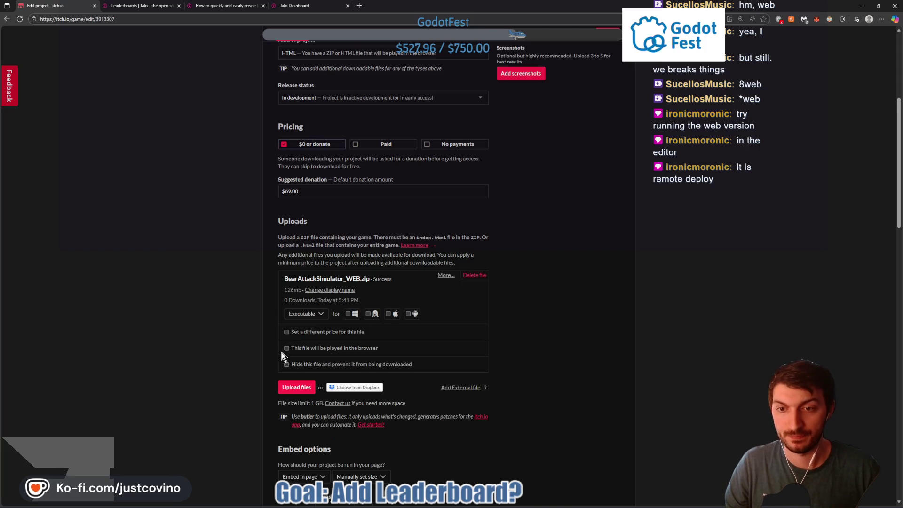
Mark the BearAttackSimulator_WEB.zip upload as played in the browser
left_click(285, 350)
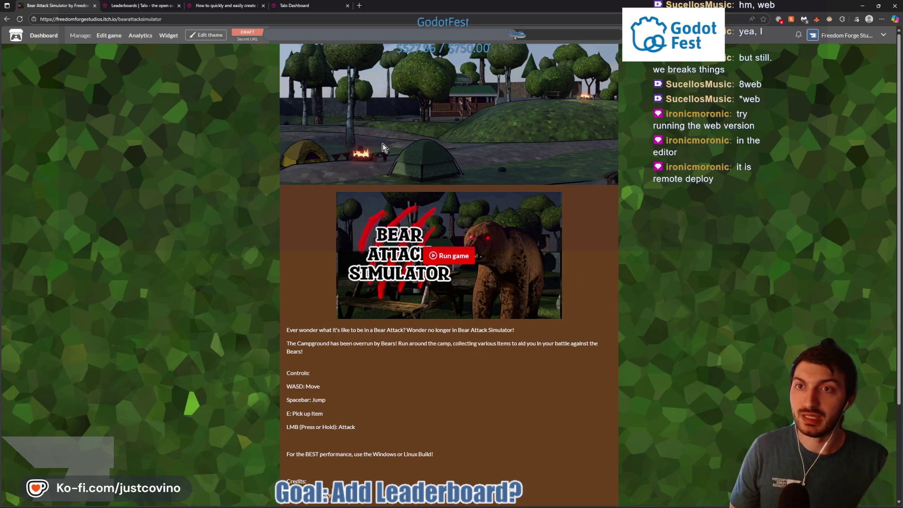
scroll(616, 205, "down", 1)
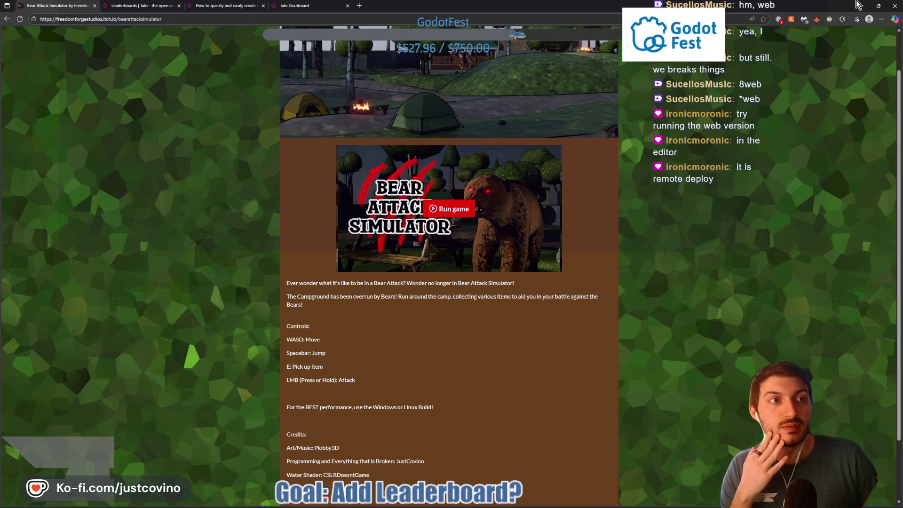
key("super")
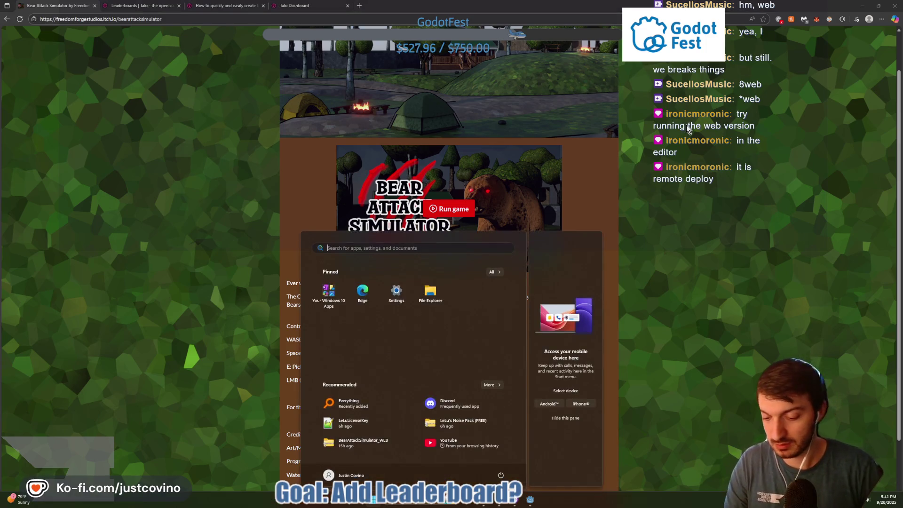
type("notepad")
key("Return")
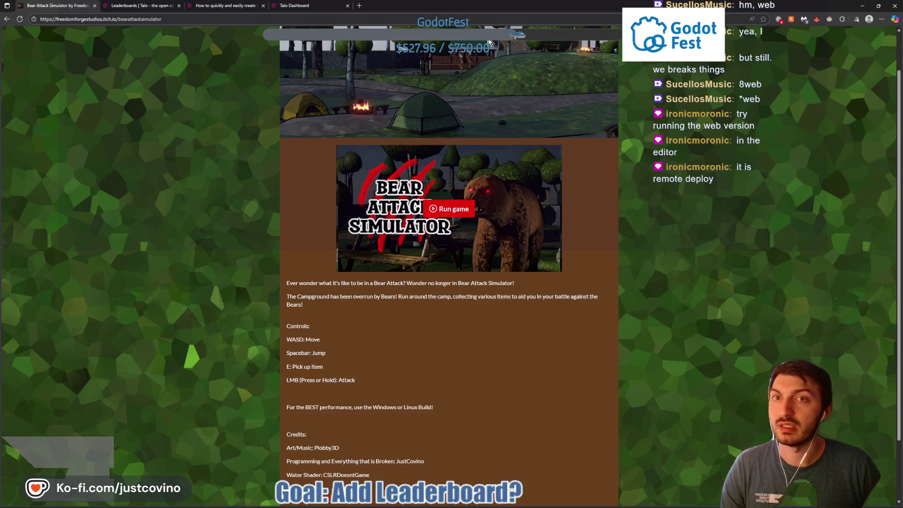
Open Notion in a new browser tab
left_click(358, 8)
type("notion")
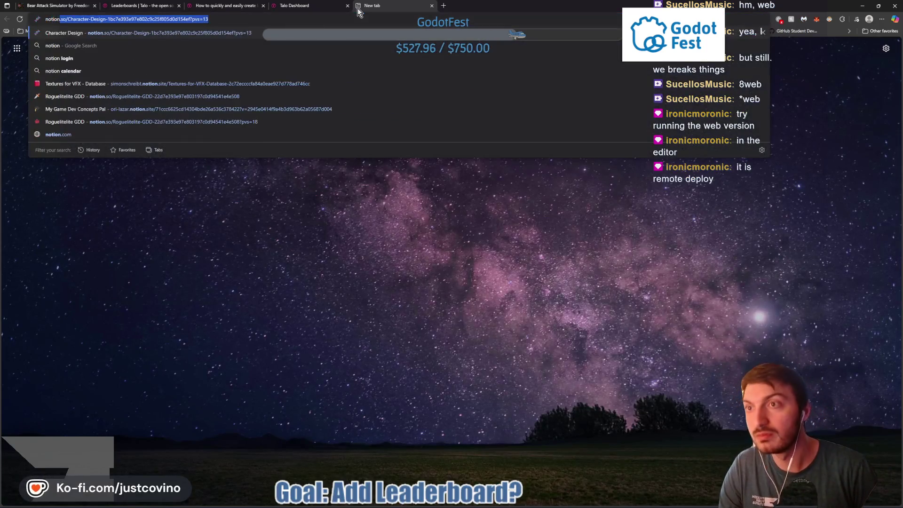
key("Return")
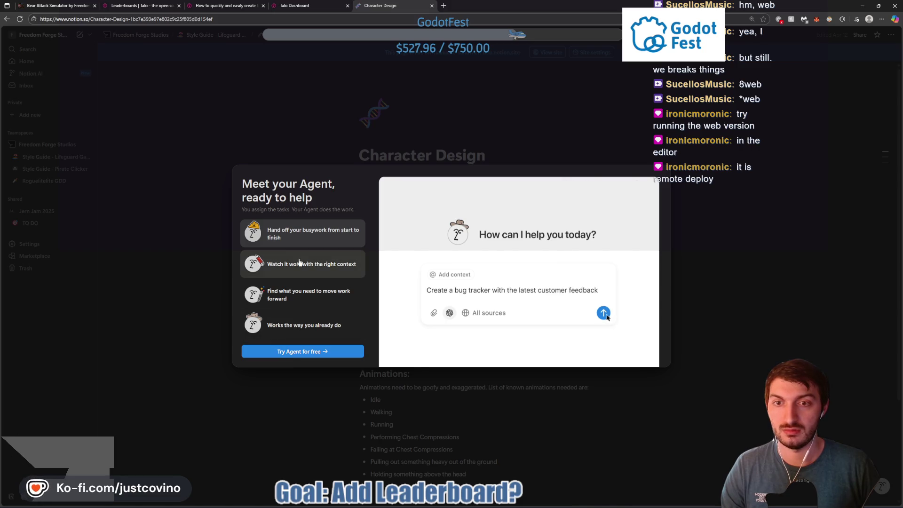
Dismiss the 'Meet your Agent' popup and go to Jern Jam 2025's TO DO board
left_click(312, 264)
left_click(297, 292)
left_click(303, 326)
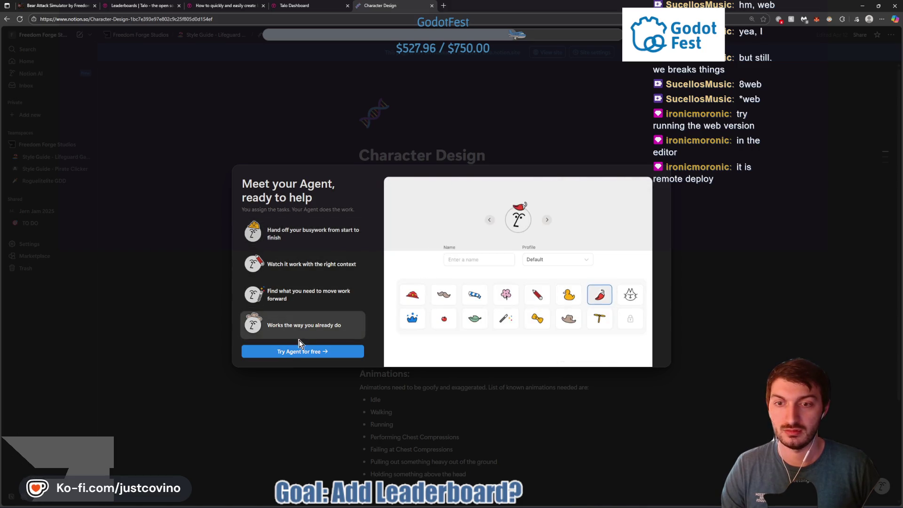
left_click(306, 275)
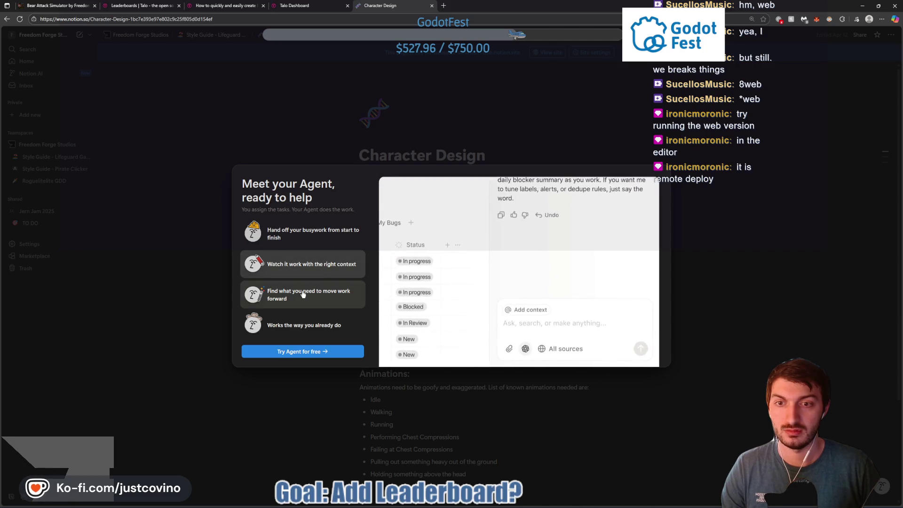
left_click(283, 368)
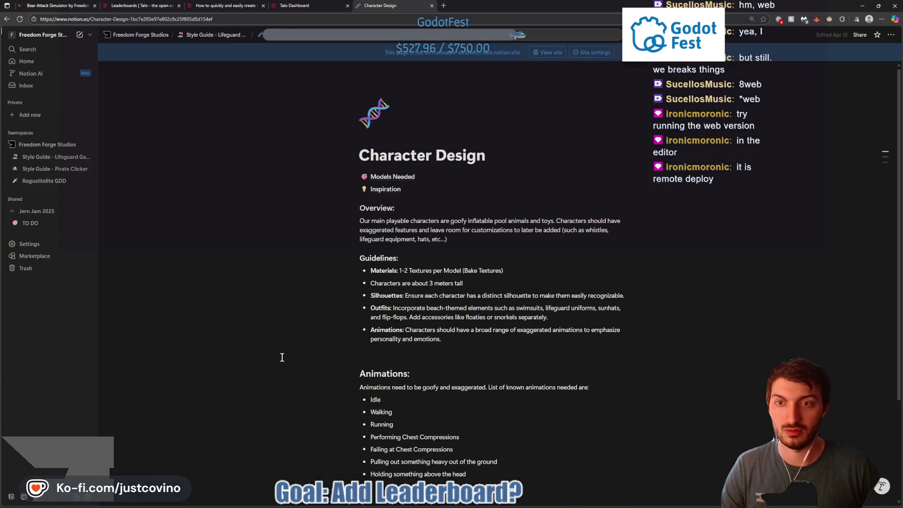
left_click(37, 212)
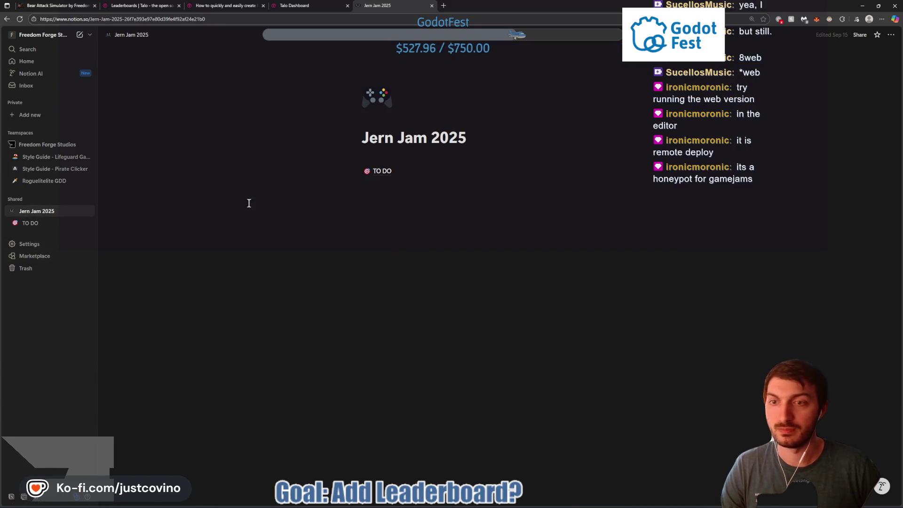
left_click(380, 173)
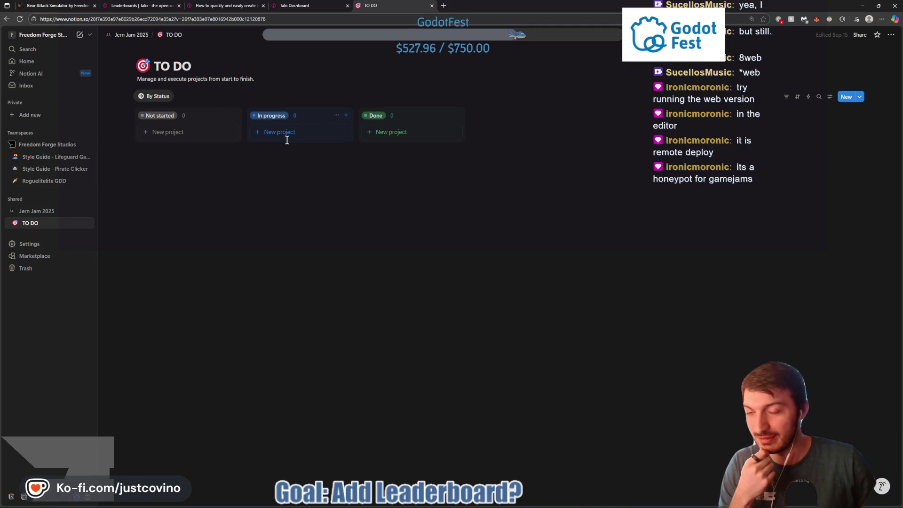
Add Not started tasks Add Screen Shots, Fix Bear States and Linux Build
left_click(214, 135)
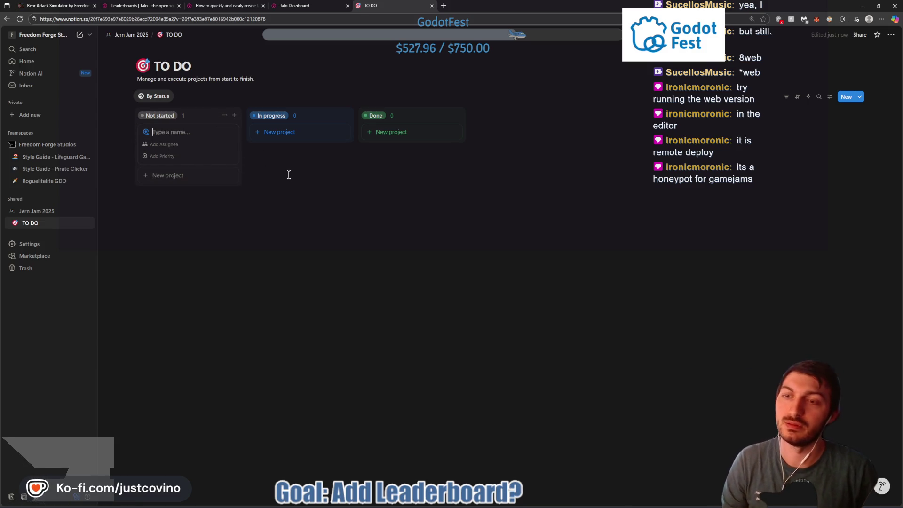
type("Add")
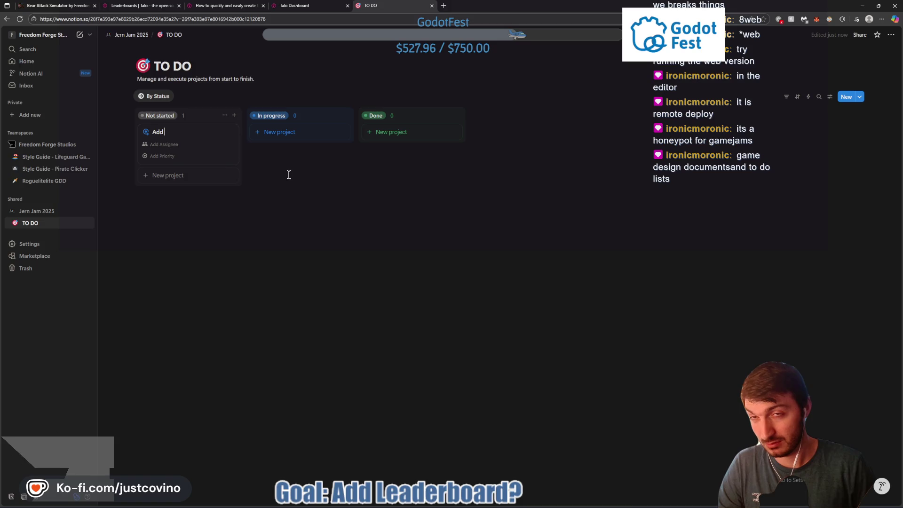
type(" Screen Shots")
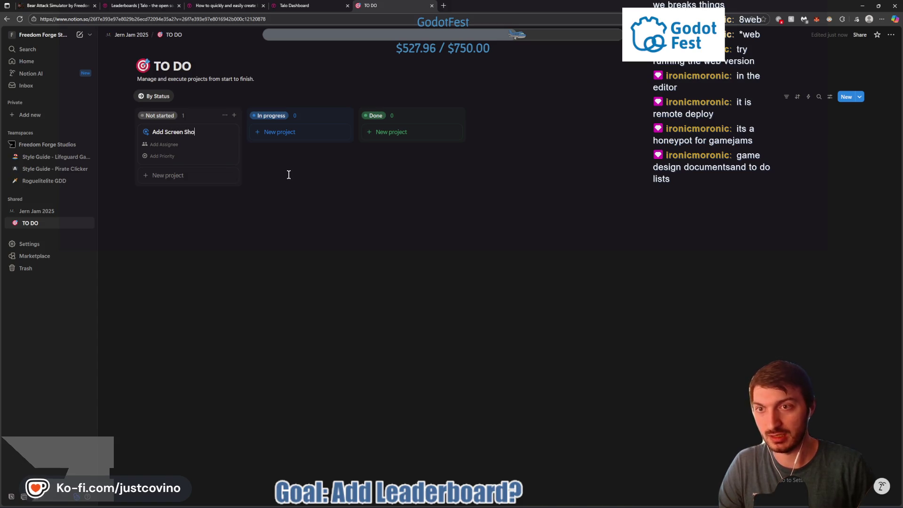
key("Return")
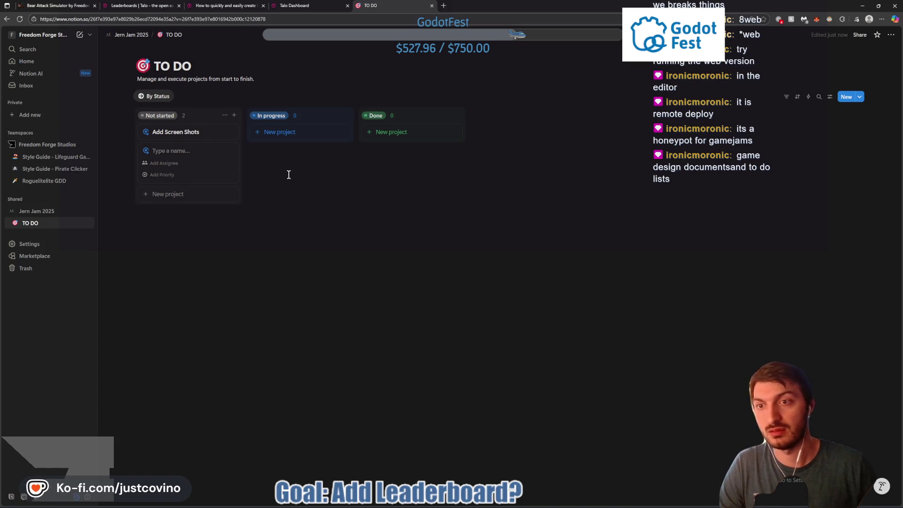
type("Fix Bear S")
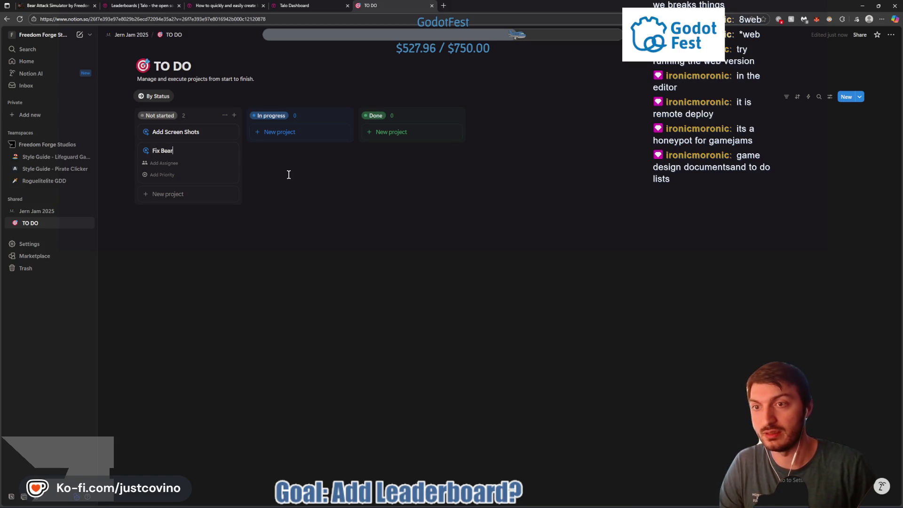
type("tates")
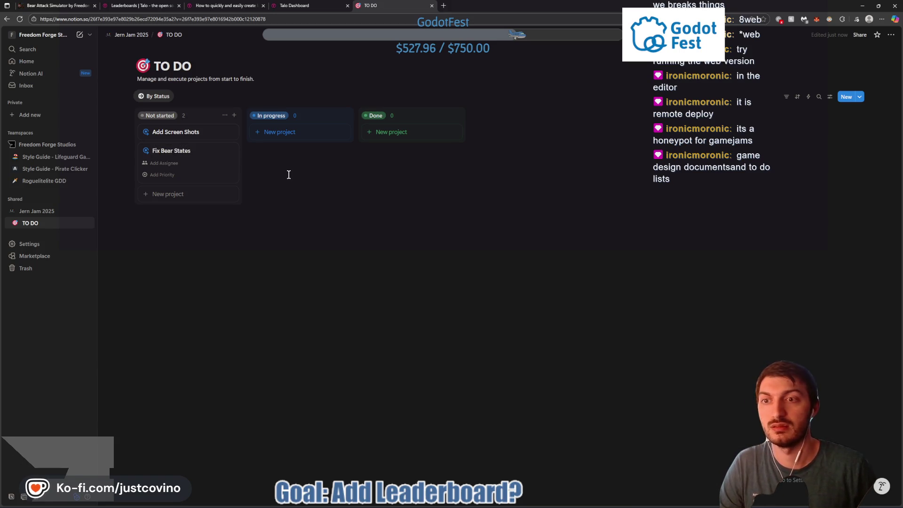
key("Return")
type("Linu")
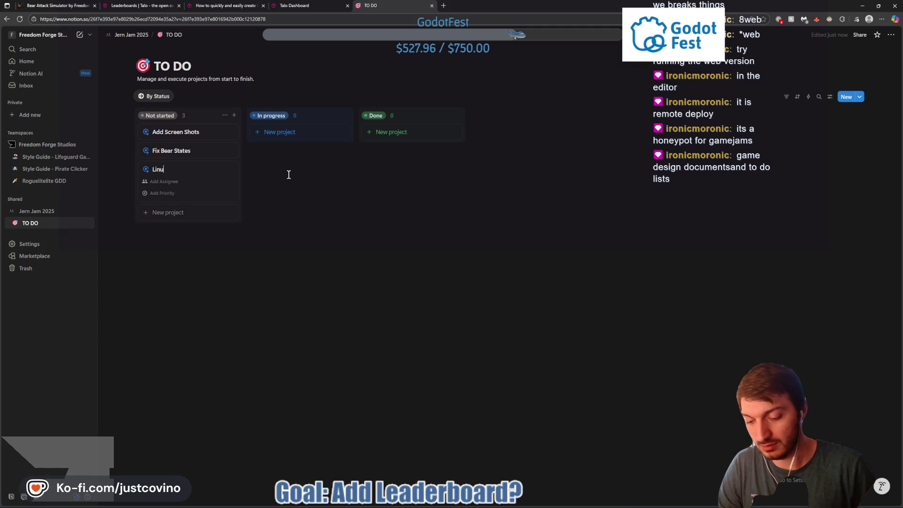
type("x Build")
key("Return")
type("Clear")
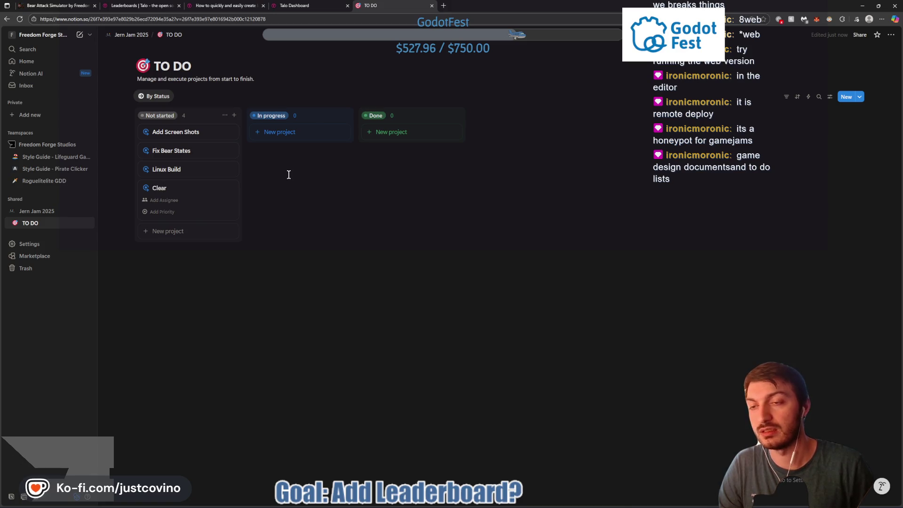
Add the task 'Clear Leaderboard before end of Jam' and delete the leftover empty card
key("BackSpace")
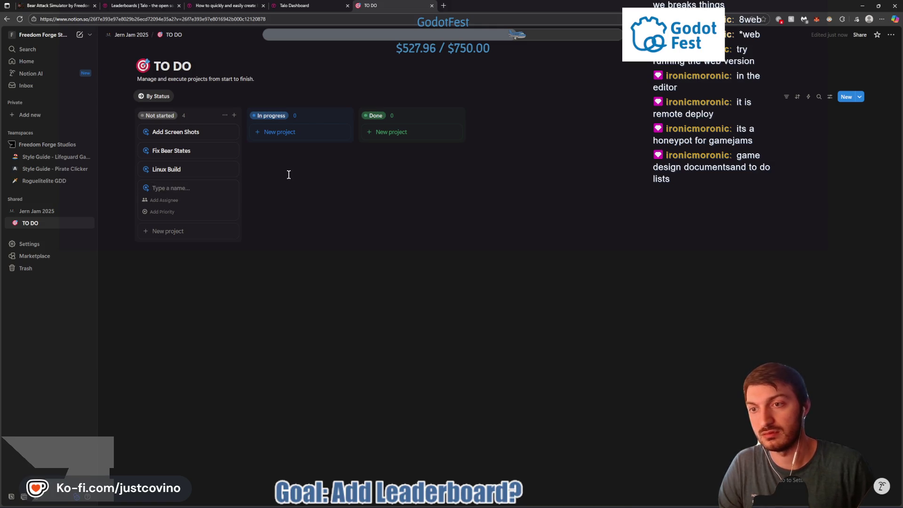
type("Clear Leaderboard")
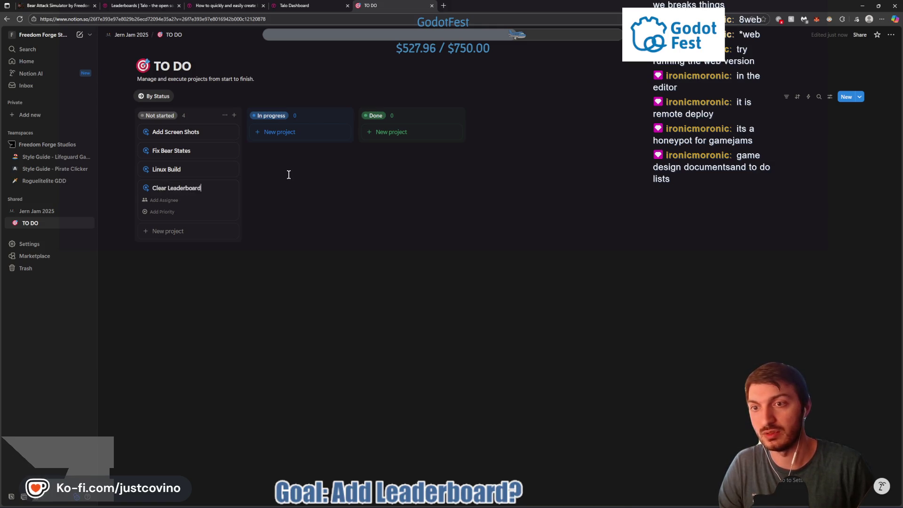
type(" before end of Jam")
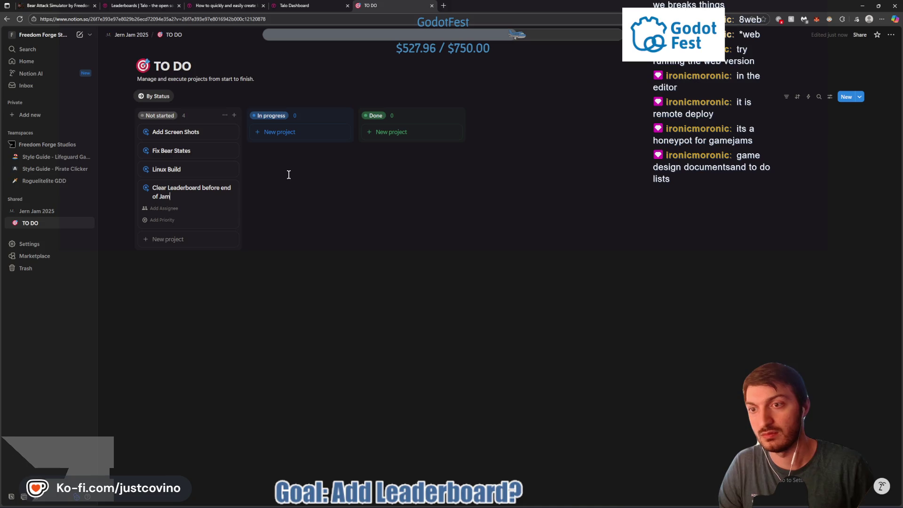
key("Return")
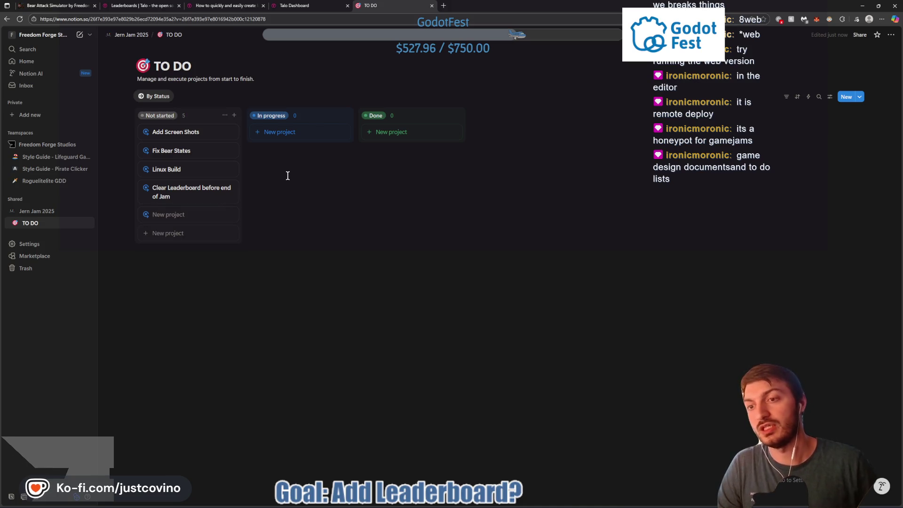
left_click(231, 215)
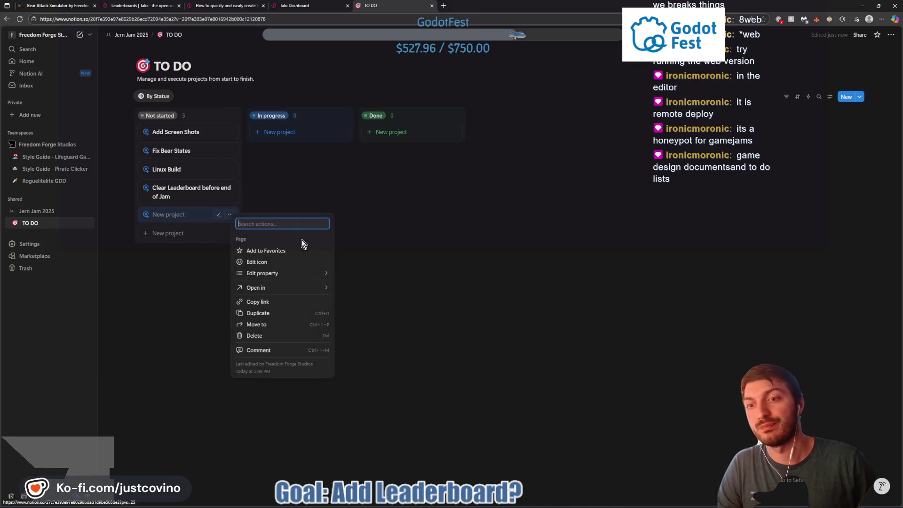
left_click(282, 335)
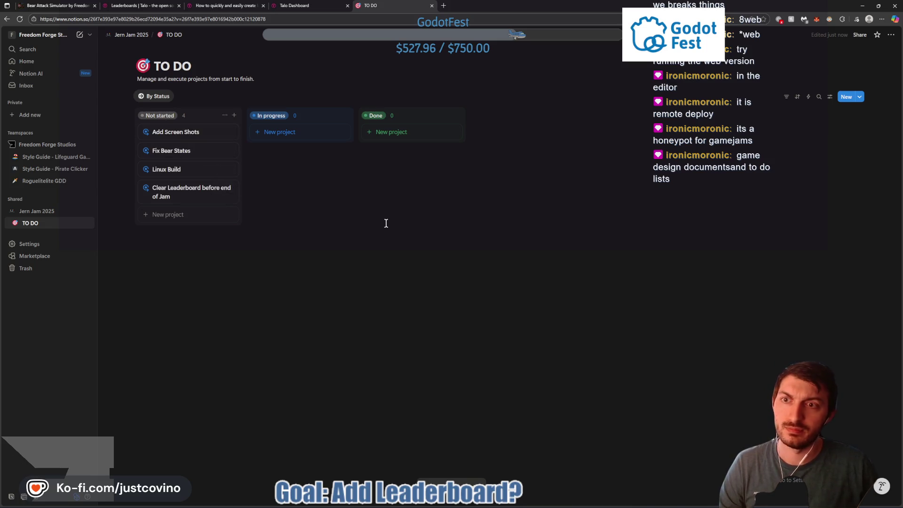